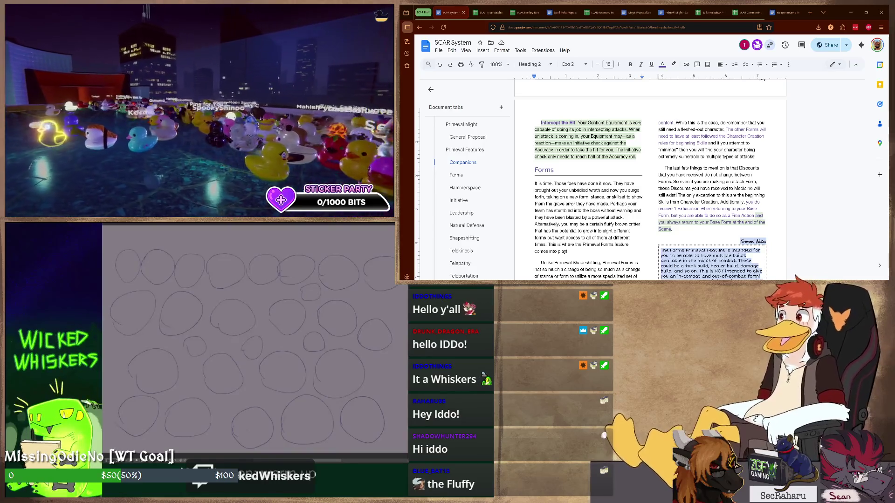
{"action": "scroll", "coordinate": [473, 175], "scroll_direction": "down", "scroll_amount": 5}
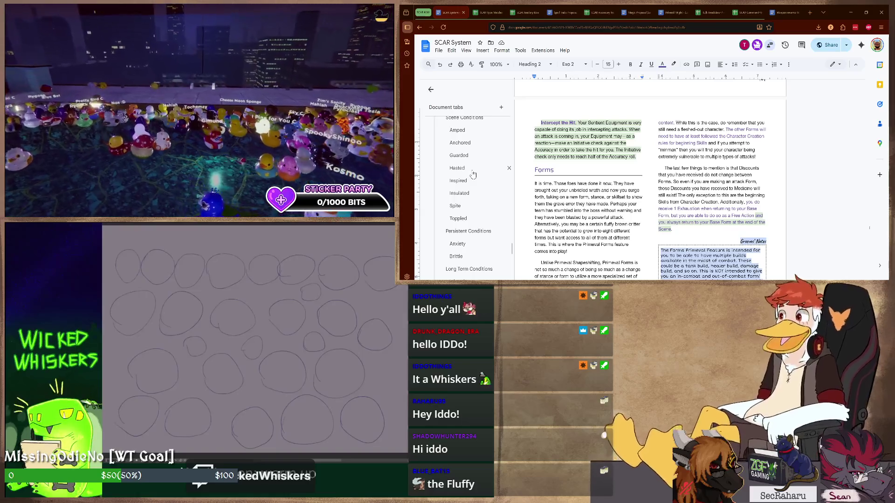
{"action": "scroll", "coordinate": [473, 189], "scroll_direction": "down", "scroll_amount": 4}
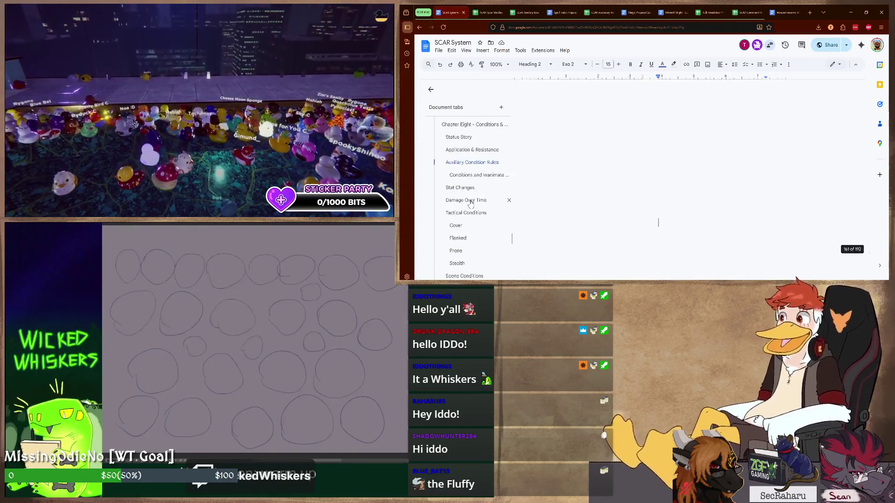
Step: Jump to the Persistent Conditions entry in the document outline
{"action": "left_click", "coordinate": [469, 203]}
{"action": "scroll", "coordinate": [695, 150], "scroll_direction": "down", "scroll_amount": 5}
{"action": "scroll", "coordinate": [692, 154], "scroll_direction": "down", "scroll_amount": 5}
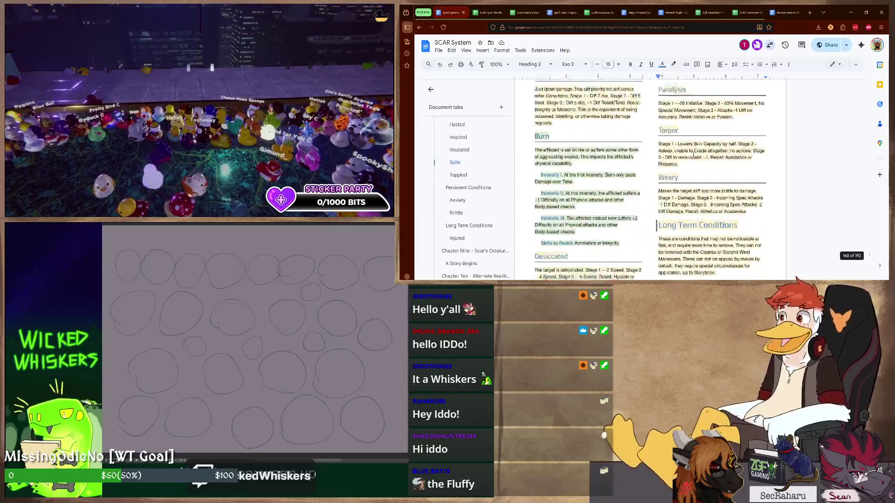
{"action": "scroll", "coordinate": [657, 161], "scroll_direction": "down", "scroll_amount": 5}
{"action": "scroll", "coordinate": [657, 161], "scroll_direction": "up", "scroll_amount": 5}
{"action": "scroll", "coordinate": [671, 161], "scroll_direction": "up", "scroll_amount": 5}
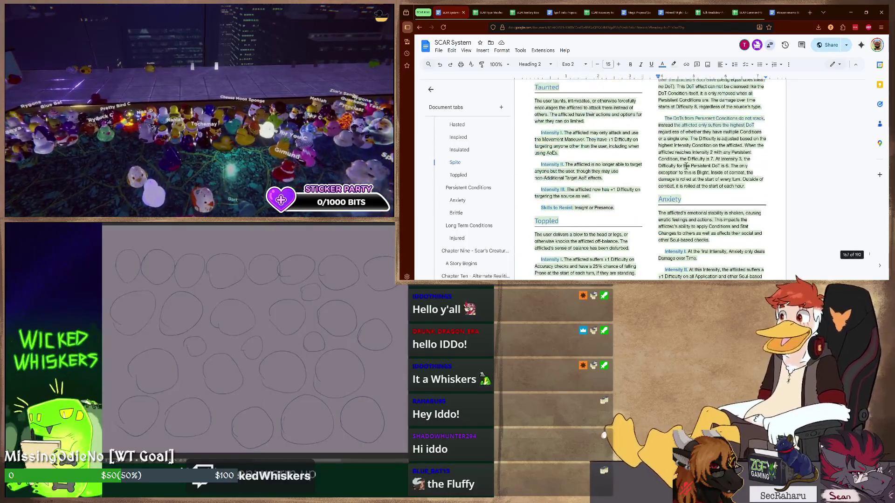
{"action": "scroll", "coordinate": [689, 163], "scroll_direction": "up", "scroll_amount": 3}
{"action": "scroll", "coordinate": [670, 140], "scroll_direction": "down", "scroll_amount": 5}
{"action": "scroll", "coordinate": [670, 148], "scroll_direction": "down", "scroll_amount": 5}
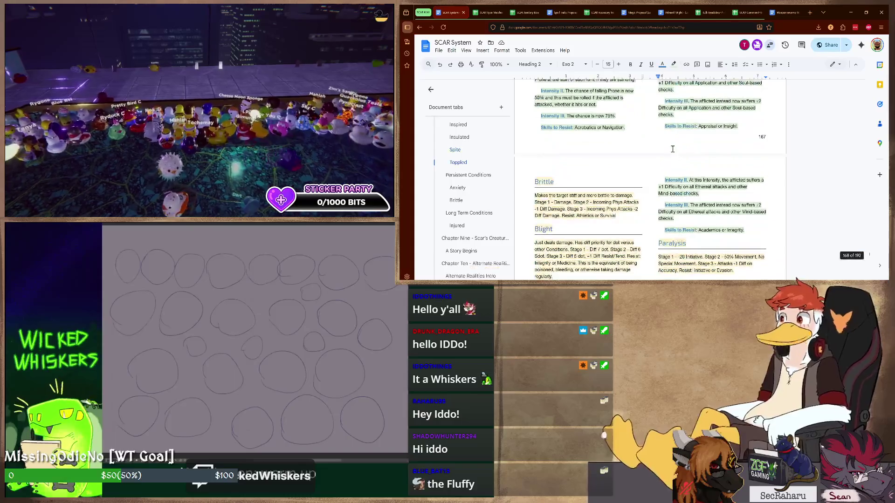
{"action": "scroll", "coordinate": [670, 150], "scroll_direction": "up", "scroll_amount": 5}
{"action": "scroll", "coordinate": [634, 155], "scroll_direction": "up", "scroll_amount": 6}
{"action": "scroll", "coordinate": [635, 156], "scroll_direction": "up", "scroll_amount": 5}
{"action": "scroll", "coordinate": [643, 157], "scroll_direction": "up", "scroll_amount": 5}
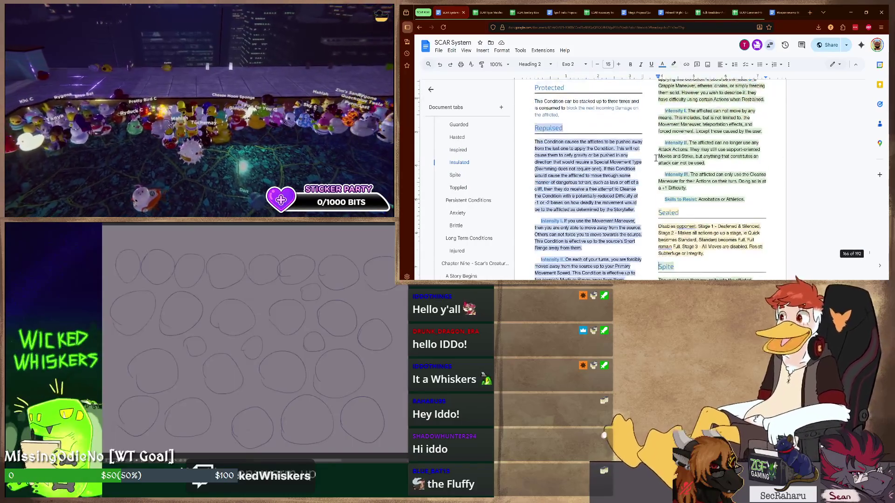
{"action": "scroll", "coordinate": [657, 161], "scroll_direction": "up", "scroll_amount": 4}
{"action": "scroll", "coordinate": [668, 166], "scroll_direction": "up", "scroll_amount": 5}
{"action": "scroll", "coordinate": [667, 166], "scroll_direction": "up", "scroll_amount": 5}
{"action": "scroll", "coordinate": [668, 165], "scroll_direction": "up", "scroll_amount": 5}
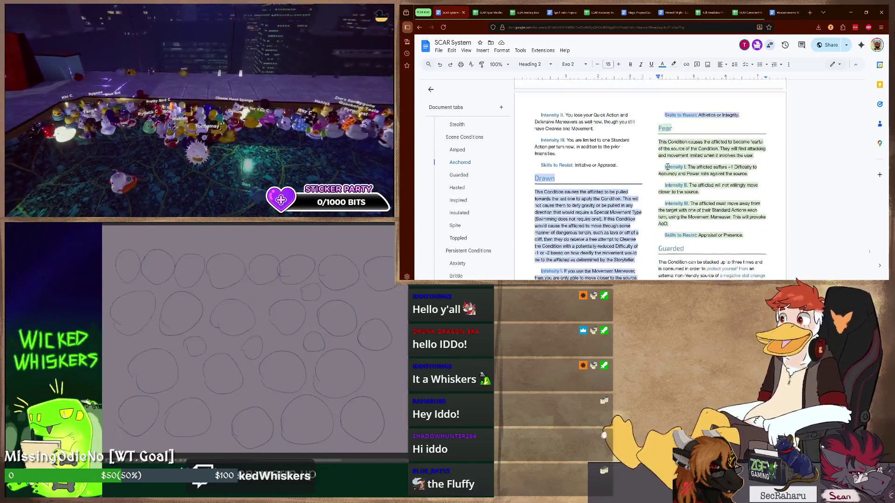
{"action": "scroll", "coordinate": [668, 166], "scroll_direction": "up", "scroll_amount": 5}
{"action": "scroll", "coordinate": [668, 166], "scroll_direction": "up", "scroll_amount": 3}
{"action": "scroll", "coordinate": [668, 165], "scroll_direction": "down", "scroll_amount": 5}
{"action": "scroll", "coordinate": [668, 168], "scroll_direction": "down", "scroll_amount": 5}
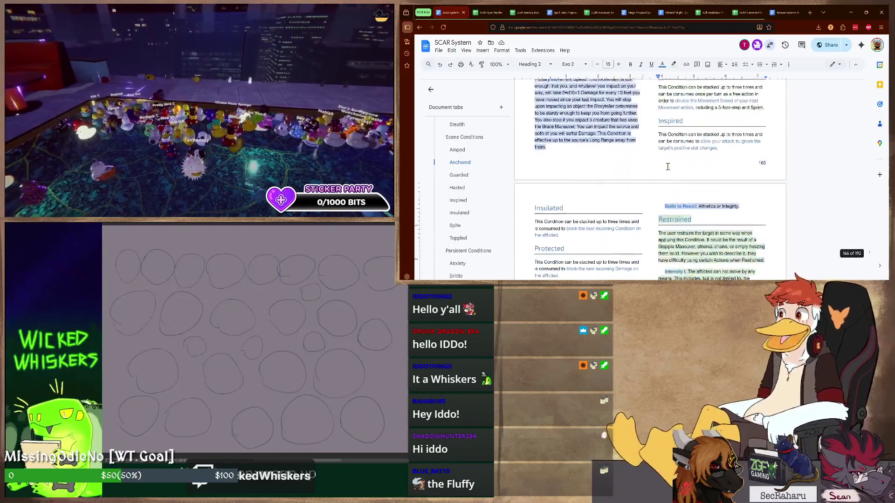
{"action": "scroll", "coordinate": [672, 171], "scroll_direction": "down", "scroll_amount": 5}
{"action": "scroll", "coordinate": [697, 178], "scroll_direction": "down", "scroll_amount": 4}
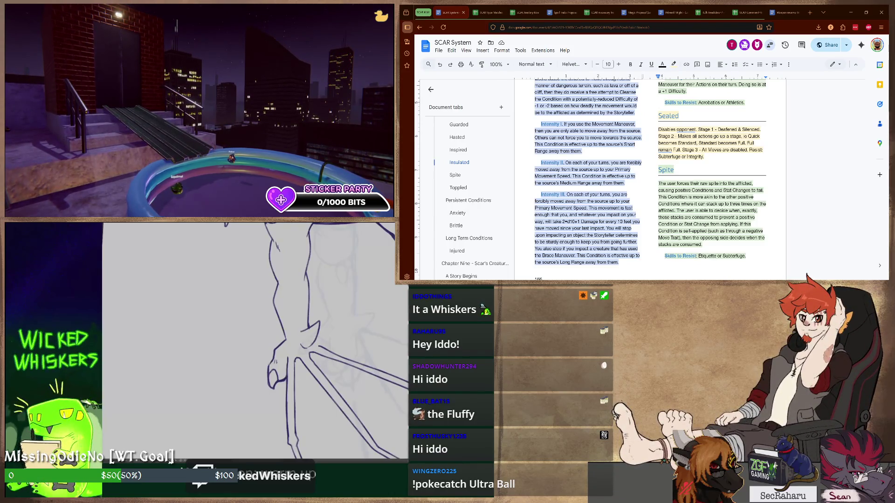
{"action": "scroll", "coordinate": [733, 114], "scroll_direction": "up", "scroll_amount": 1}
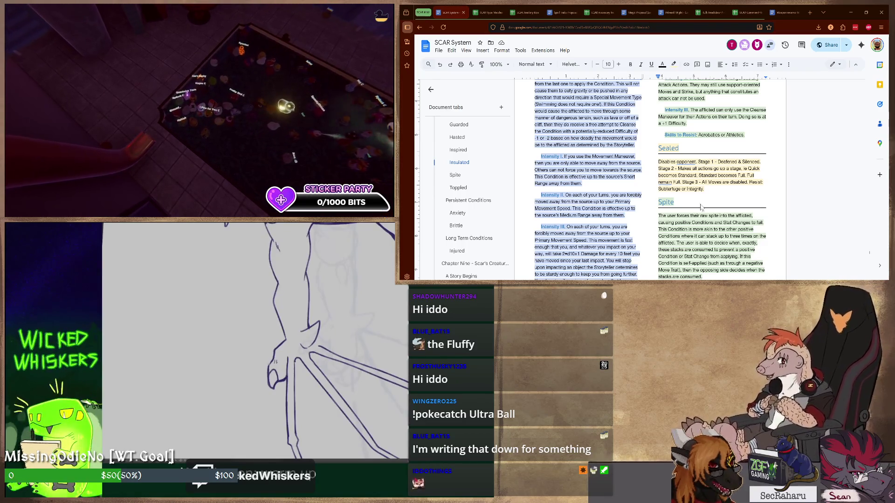
{"action": "scroll", "coordinate": [702, 208], "scroll_direction": "down", "scroll_amount": 5}
{"action": "scroll", "coordinate": [707, 203], "scroll_direction": "down", "scroll_amount": 5}
{"action": "scroll", "coordinate": [714, 189], "scroll_direction": "down", "scroll_amount": 3}
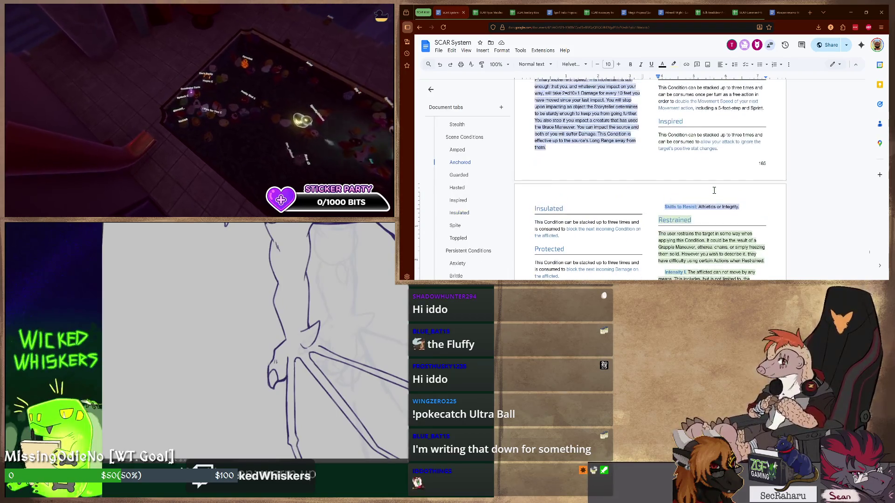
{"action": "scroll", "coordinate": [714, 190], "scroll_direction": "down", "scroll_amount": 3}
{"action": "scroll", "coordinate": [714, 190], "scroll_direction": "up", "scroll_amount": 5}
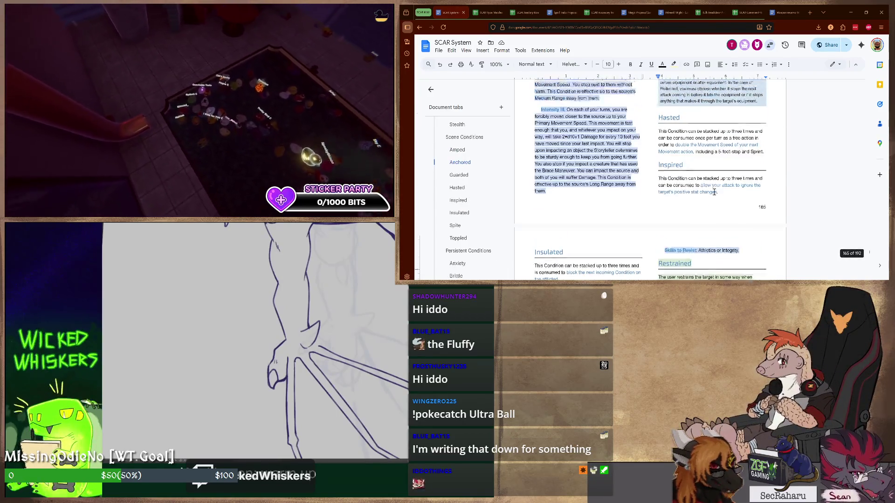
{"action": "scroll", "coordinate": [714, 193], "scroll_direction": "up", "scroll_amount": 4}
{"action": "scroll", "coordinate": [715, 192], "scroll_direction": "up", "scroll_amount": 4}
{"action": "scroll", "coordinate": [714, 193], "scroll_direction": "up", "scroll_amount": 4}
{"action": "scroll", "coordinate": [715, 193], "scroll_direction": "up", "scroll_amount": 4}
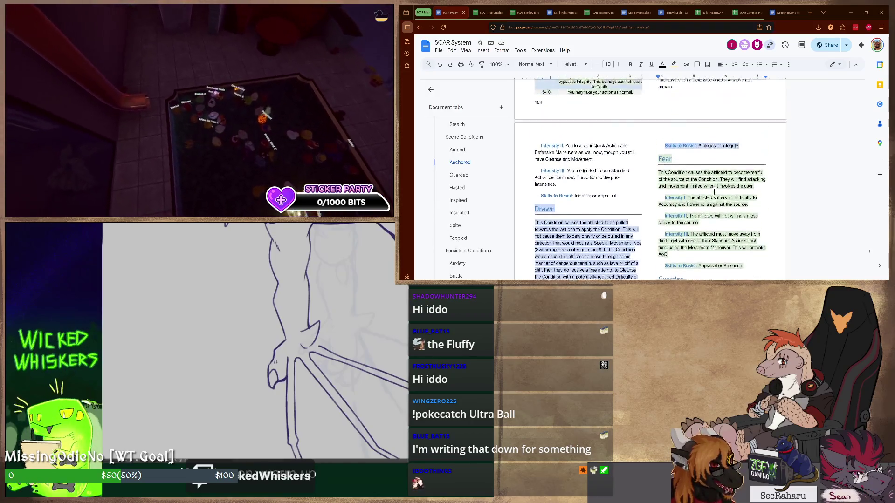
{"action": "scroll", "coordinate": [714, 193], "scroll_direction": "up", "scroll_amount": 4}
{"action": "scroll", "coordinate": [714, 192], "scroll_direction": "up", "scroll_amount": 4}
{"action": "scroll", "coordinate": [714, 192], "scroll_direction": "up", "scroll_amount": 4}
{"action": "scroll", "coordinate": [714, 193], "scroll_direction": "up", "scroll_amount": 3}
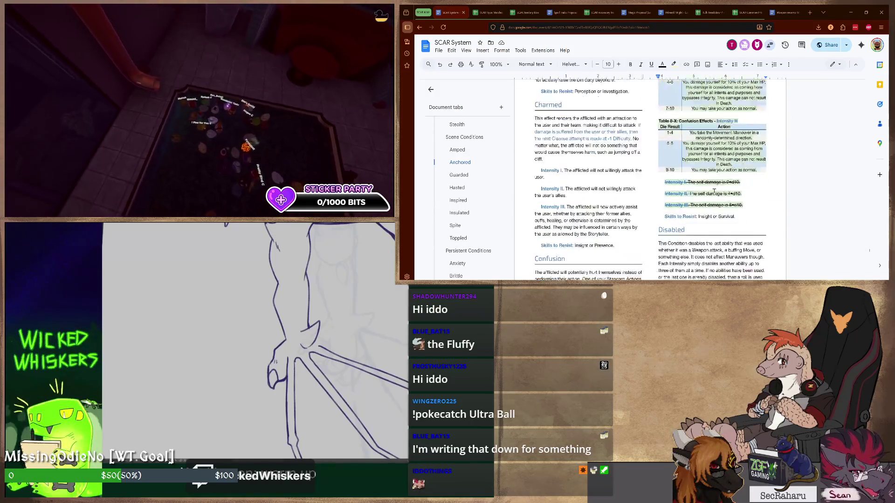
{"action": "scroll", "coordinate": [714, 190], "scroll_direction": "down", "scroll_amount": 3}
{"action": "scroll", "coordinate": [714, 190], "scroll_direction": "down", "scroll_amount": 4}
{"action": "scroll", "coordinate": [714, 190], "scroll_direction": "down", "scroll_amount": 4}
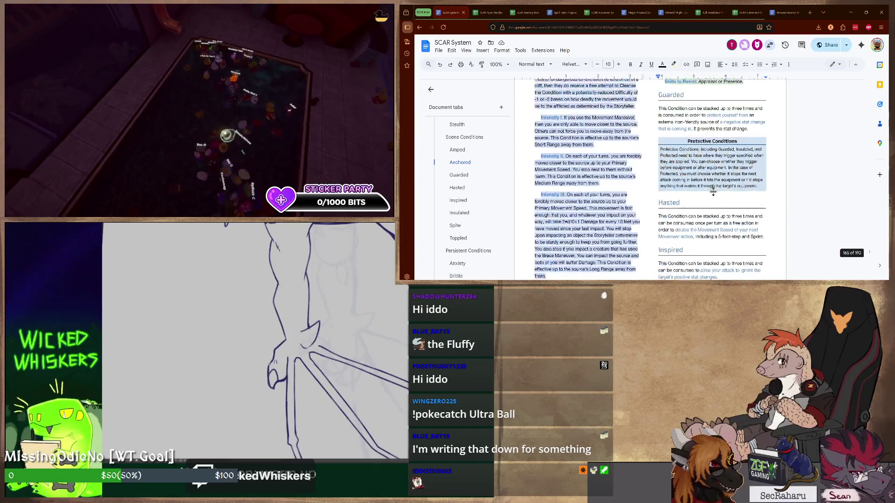
{"action": "scroll", "coordinate": [715, 192], "scroll_direction": "down", "scroll_amount": 4}
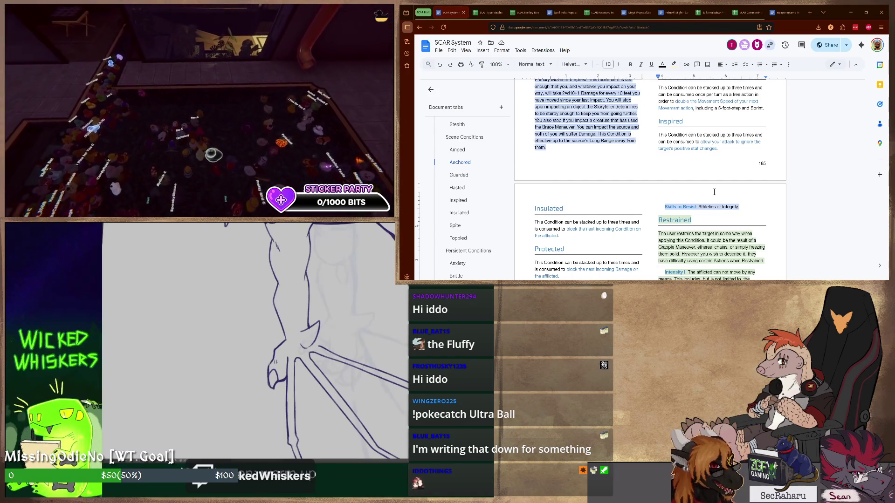
{"action": "scroll", "coordinate": [714, 192], "scroll_direction": "down", "scroll_amount": 5}
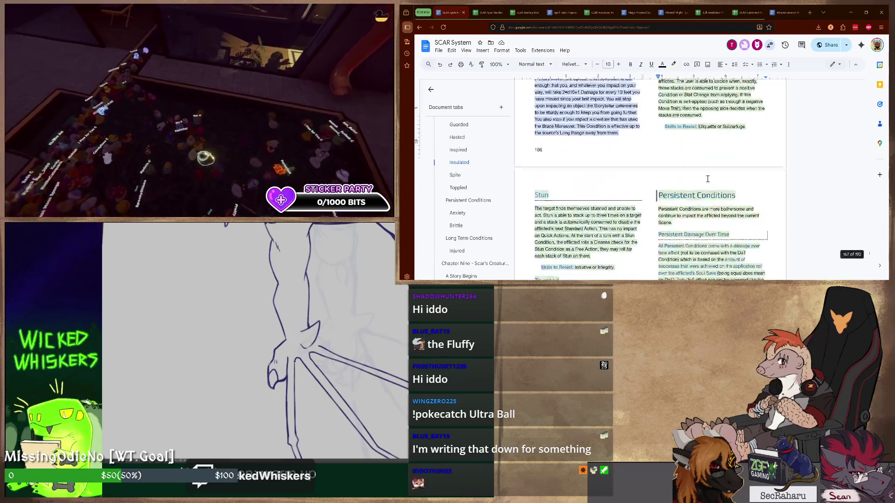
{"action": "scroll", "coordinate": [714, 192], "scroll_direction": "down", "scroll_amount": 5}
{"action": "scroll", "coordinate": [708, 179], "scroll_direction": "up", "scroll_amount": 5}
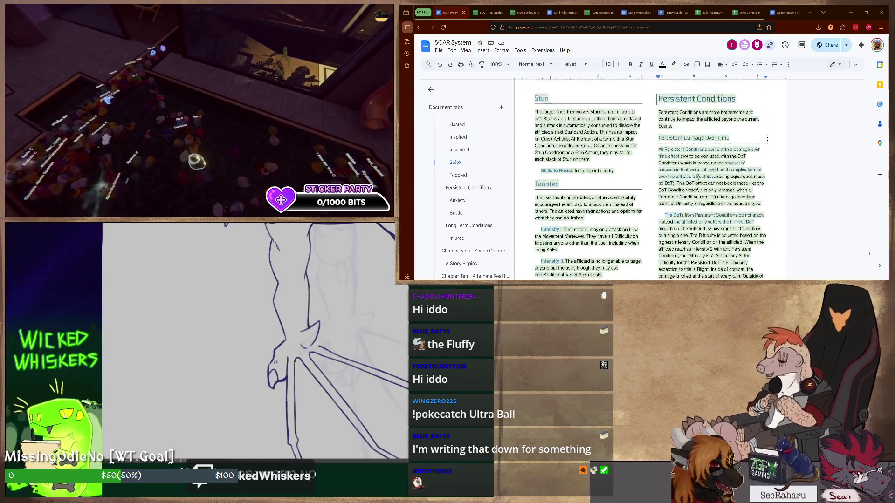
{"action": "scroll", "coordinate": [629, 167], "scroll_direction": "up", "scroll_amount": 5}
{"action": "scroll", "coordinate": [665, 174], "scroll_direction": "up", "scroll_amount": 5}
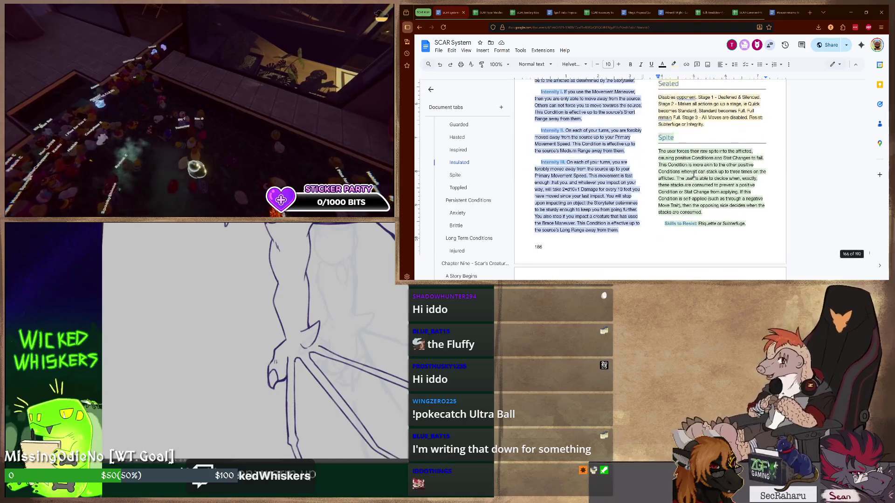
{"action": "scroll", "coordinate": [692, 176], "scroll_direction": "up", "scroll_amount": 5}
{"action": "scroll", "coordinate": [699, 178], "scroll_direction": "up", "scroll_amount": 5}
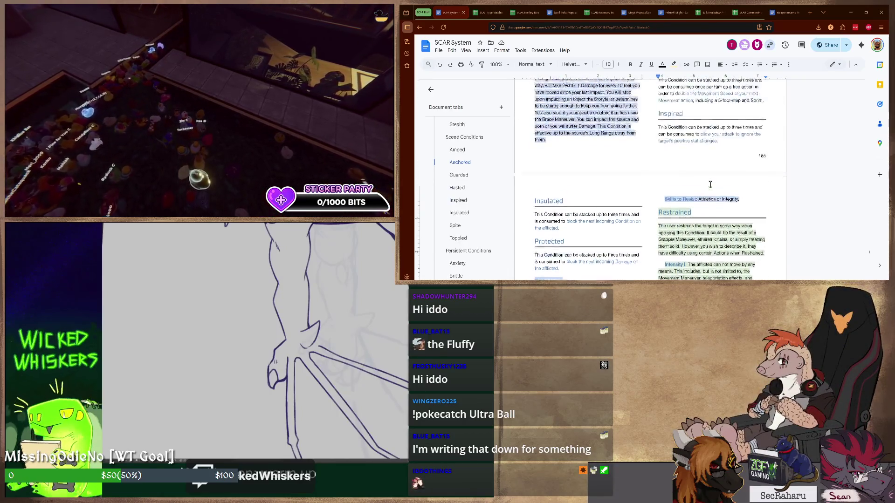
{"action": "scroll", "coordinate": [700, 178], "scroll_direction": "up", "scroll_amount": 5}
{"action": "scroll", "coordinate": [707, 181], "scroll_direction": "up", "scroll_amount": 5}
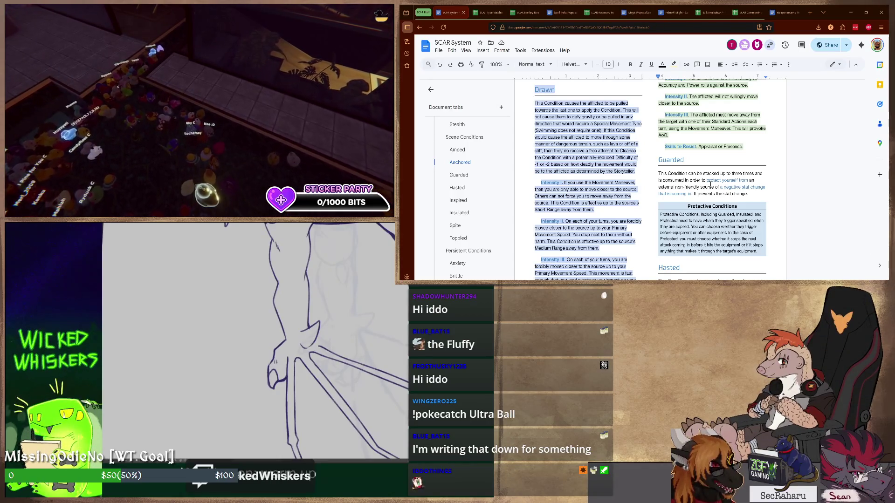
{"action": "scroll", "coordinate": [710, 183], "scroll_direction": "down", "scroll_amount": 5}
{"action": "scroll", "coordinate": [710, 183], "scroll_direction": "down", "scroll_amount": 5}
{"action": "scroll", "coordinate": [709, 183], "scroll_direction": "down", "scroll_amount": 5}
{"action": "scroll", "coordinate": [710, 183], "scroll_direction": "down", "scroll_amount": 5}
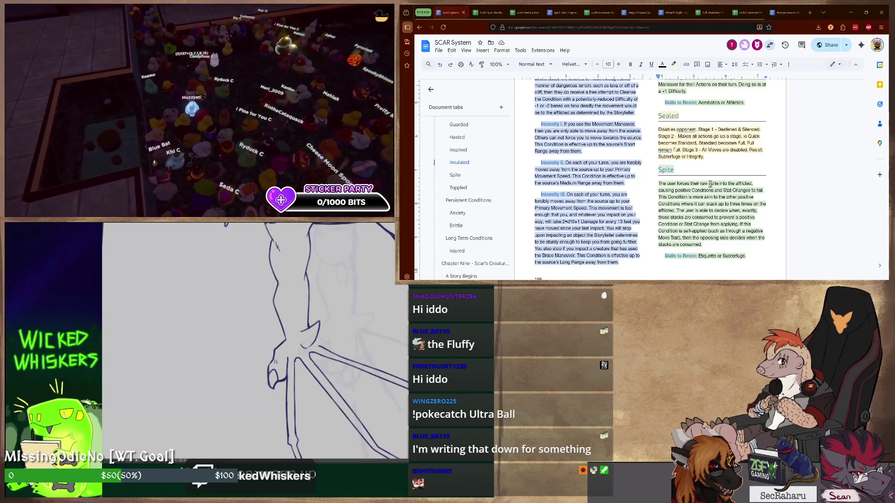
{"action": "scroll", "coordinate": [715, 158], "scroll_direction": "down", "scroll_amount": 5}
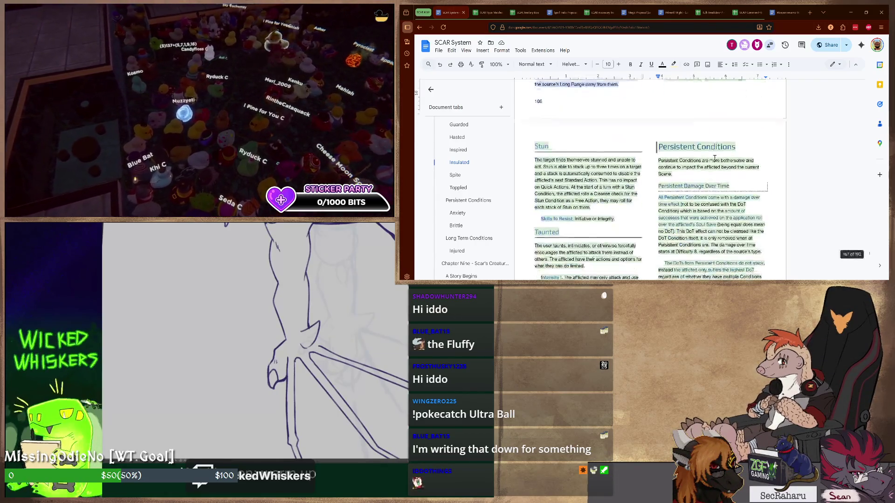
{"action": "scroll", "coordinate": [715, 158], "scroll_direction": "down", "scroll_amount": 5}
{"action": "scroll", "coordinate": [715, 162], "scroll_direction": "down", "scroll_amount": 5}
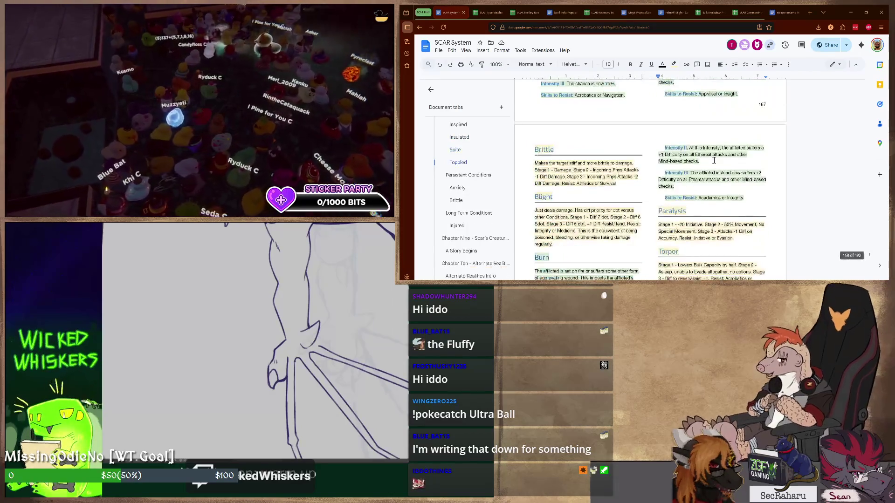
{"action": "scroll", "coordinate": [715, 161], "scroll_direction": "down", "scroll_amount": 5}
{"action": "scroll", "coordinate": [713, 162], "scroll_direction": "down", "scroll_amount": 3}
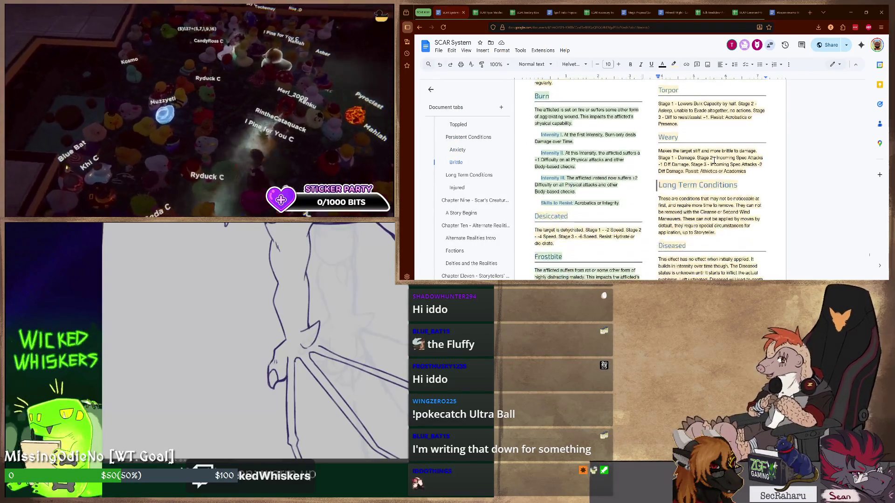
{"action": "scroll", "coordinate": [714, 161], "scroll_direction": "down", "scroll_amount": 3}
{"action": "scroll", "coordinate": [714, 173], "scroll_direction": "down", "scroll_amount": 2}
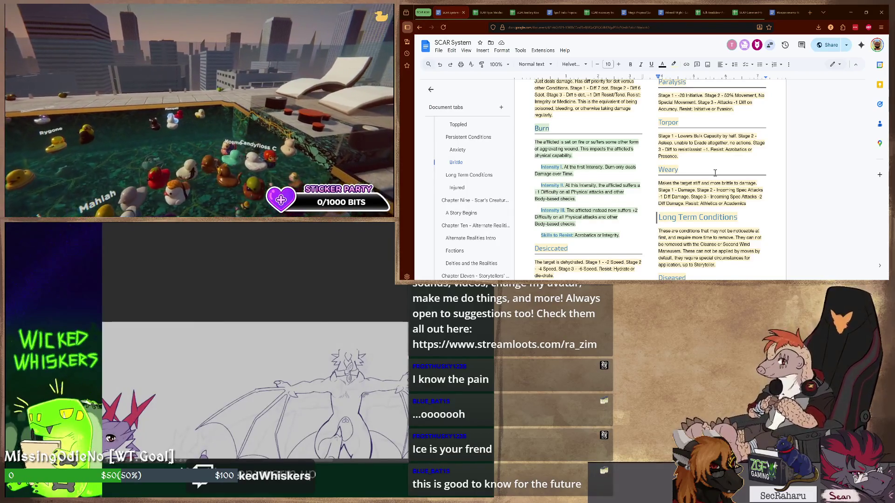
{"action": "scroll", "coordinate": [473, 180], "scroll_direction": "up", "scroll_amount": 5}
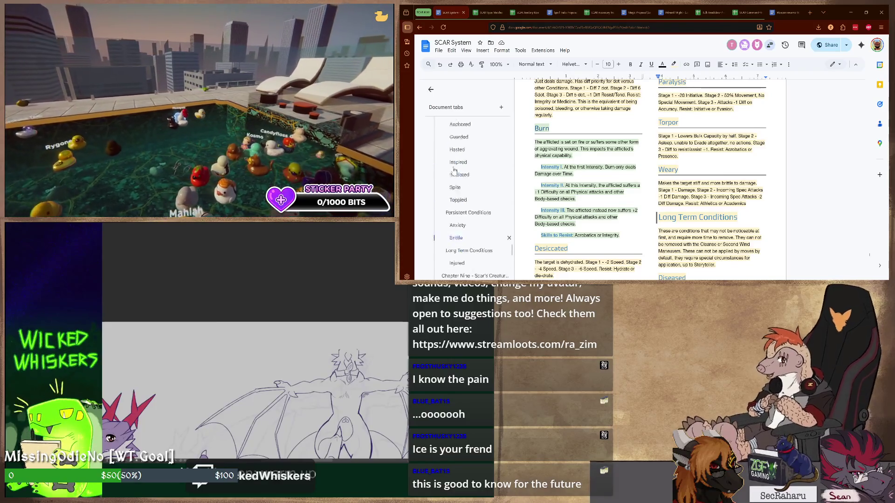
{"action": "scroll", "coordinate": [474, 180], "scroll_direction": "up", "scroll_amount": 5}
{"action": "scroll", "coordinate": [474, 180], "scroll_direction": "up", "scroll_amount": 4}
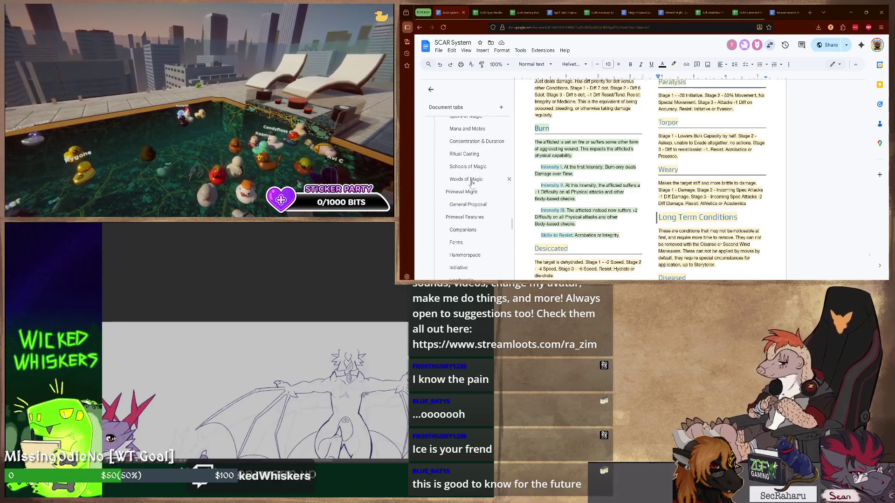
{"action": "scroll", "coordinate": [476, 185], "scroll_direction": "up", "scroll_amount": 4}
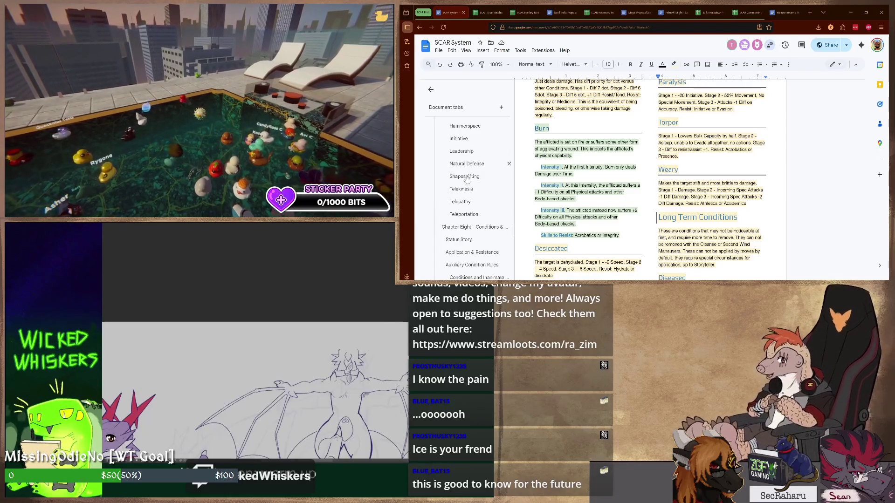
{"action": "scroll", "coordinate": [477, 190], "scroll_direction": "up", "scroll_amount": 4}
{"action": "scroll", "coordinate": [469, 199], "scroll_direction": "up", "scroll_amount": 3}
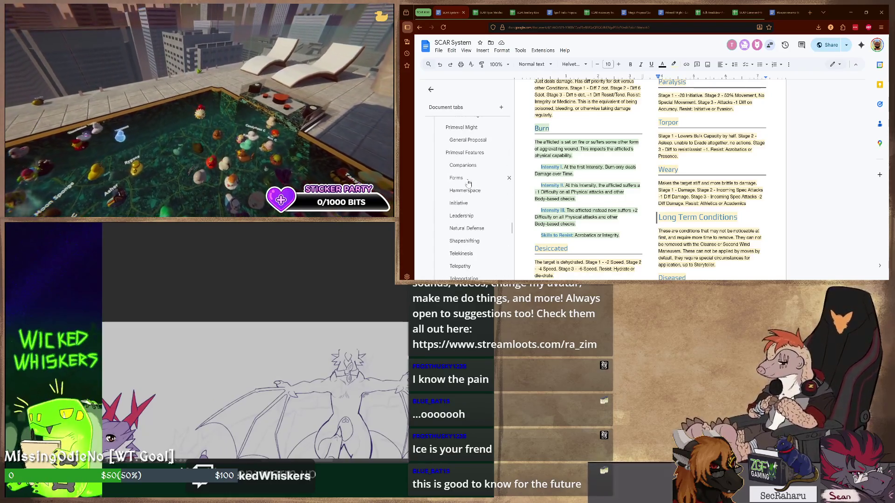
{"action": "scroll", "coordinate": [466, 204], "scroll_direction": "up", "scroll_amount": 4}
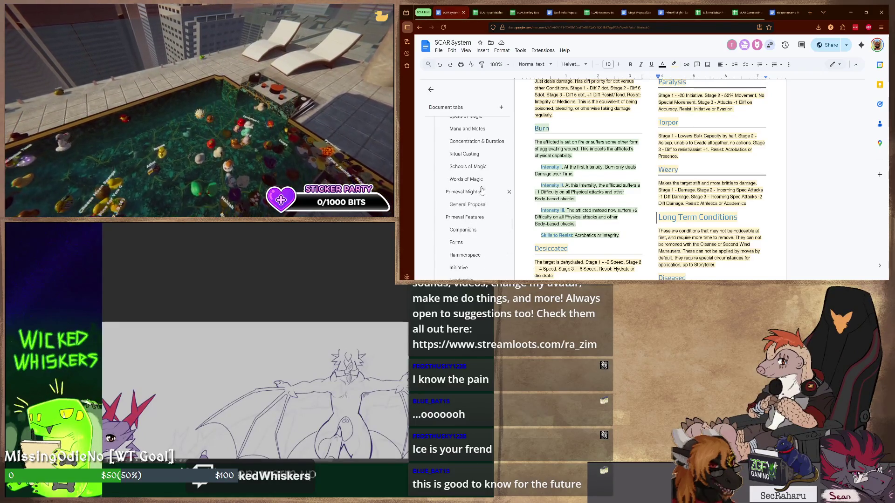
Step: Jump to Primeval Might and place the cursor on the Discipline skill bullet
{"action": "left_click", "coordinate": [462, 192]}
{"action": "scroll", "coordinate": [618, 160], "scroll_direction": "down", "scroll_amount": 4}
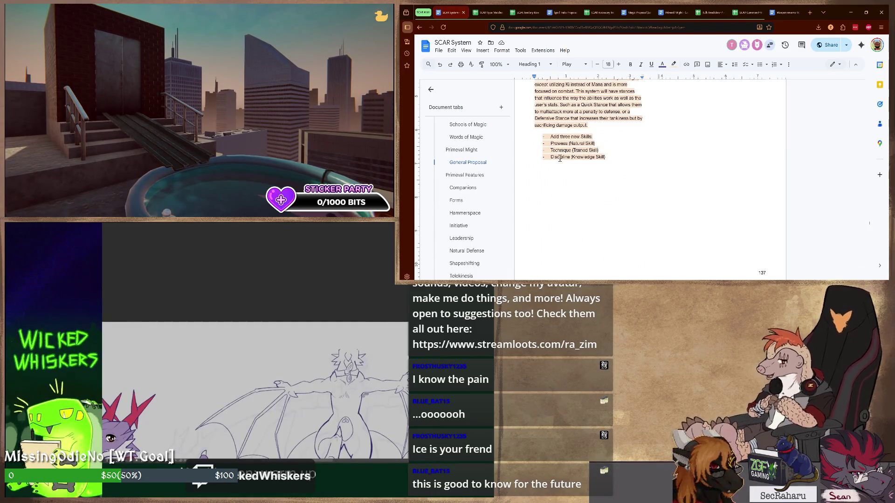
{"action": "left_click", "coordinate": [559, 158]}
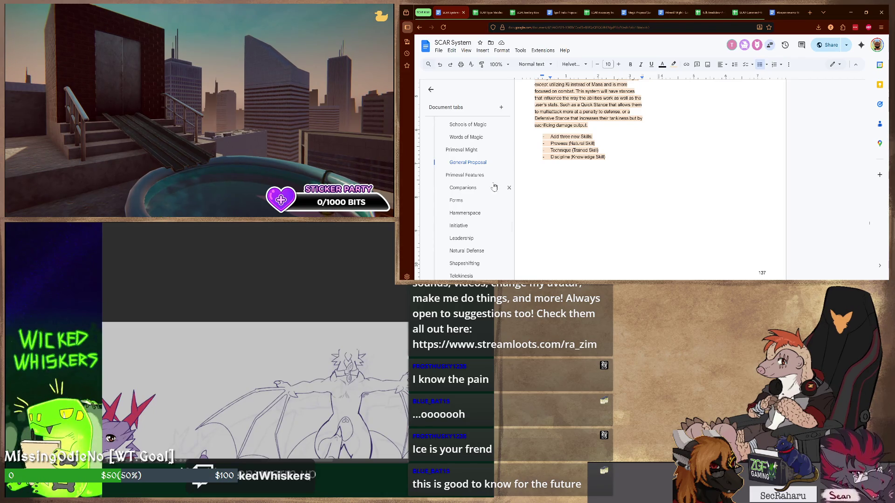
{"action": "scroll", "coordinate": [471, 180], "scroll_direction": "down", "scroll_amount": 3}
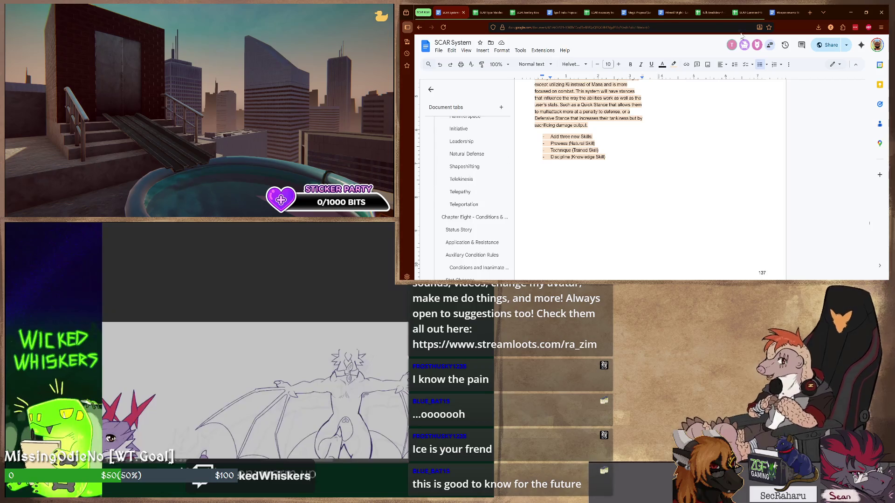
{"action": "left_click", "coordinate": [672, 12]}
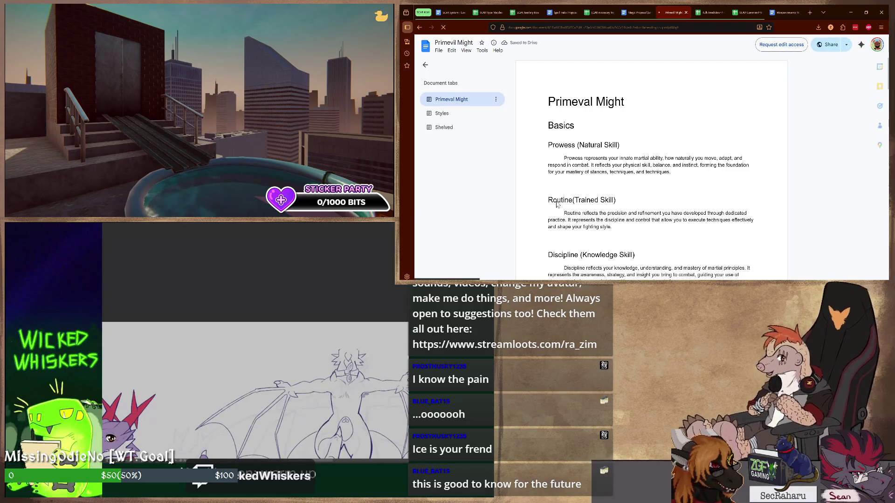
Step: View the separate Primeval Might document, then return to the SCAR System rules
{"action": "left_click", "coordinate": [675, 13]}
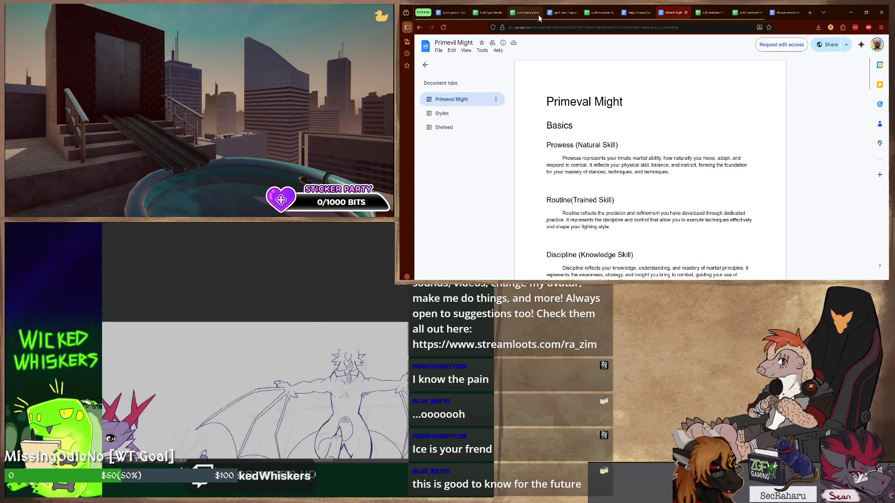
{"action": "left_click", "coordinate": [451, 12]}
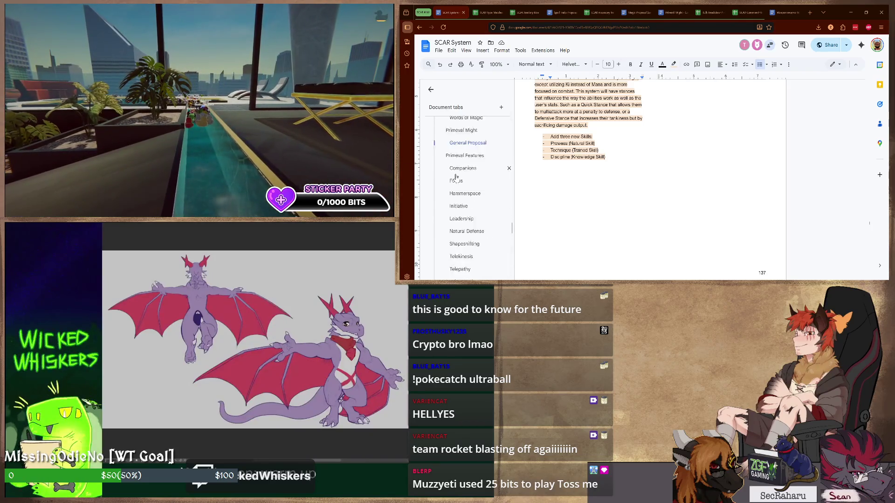
{"action": "scroll", "coordinate": [482, 180], "scroll_direction": "down", "scroll_amount": 5}
{"action": "scroll", "coordinate": [482, 180], "scroll_direction": "down", "scroll_amount": 5}
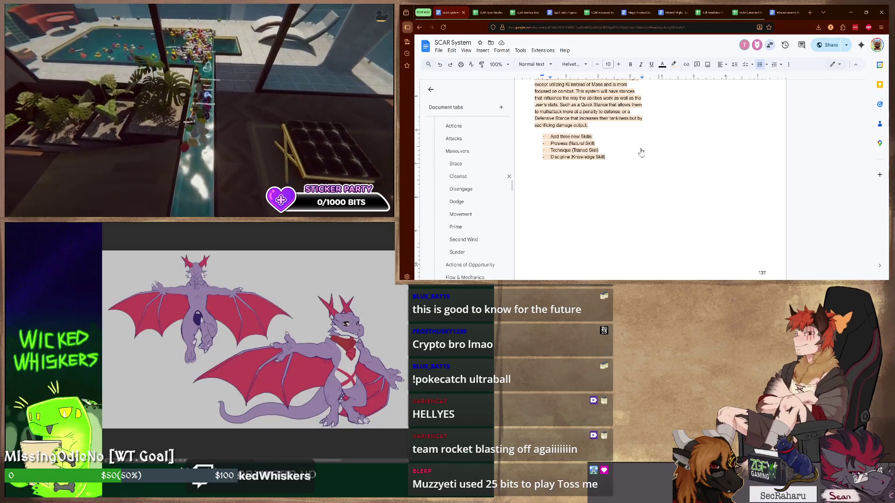
Step: Jump to the Cleanse maneuver section in the document outline
{"action": "left_click", "coordinate": [460, 176]}
{"action": "scroll", "coordinate": [711, 144], "scroll_direction": "up", "scroll_amount": 5}
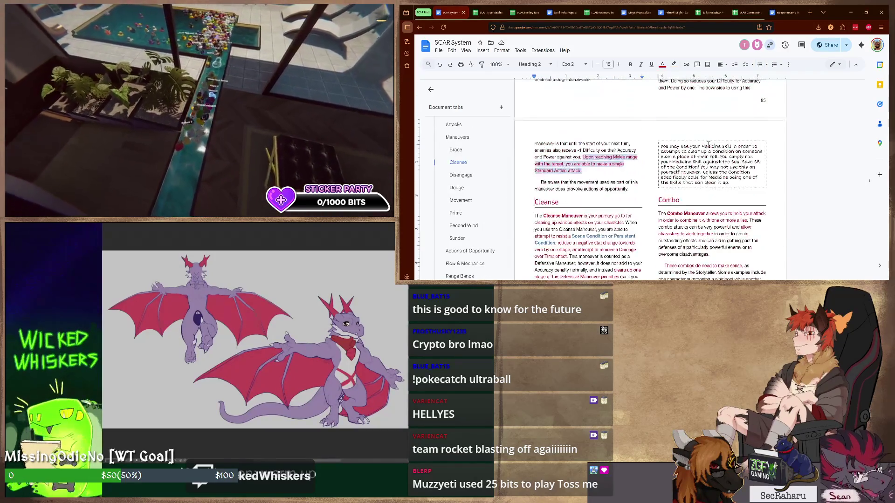
{"action": "scroll", "coordinate": [710, 144], "scroll_direction": "up", "scroll_amount": 5}
{"action": "scroll", "coordinate": [701, 155], "scroll_direction": "down", "scroll_amount": 2}
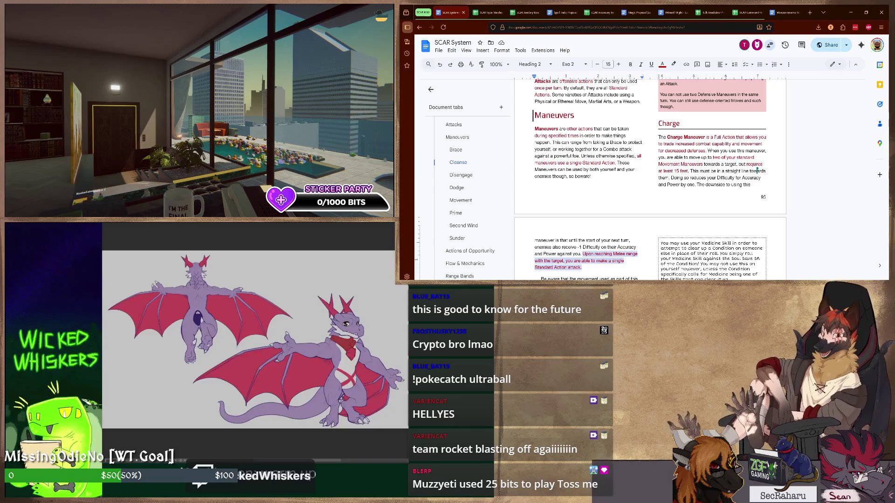
{"action": "scroll", "coordinate": [619, 170], "scroll_direction": "up", "scroll_amount": 5}
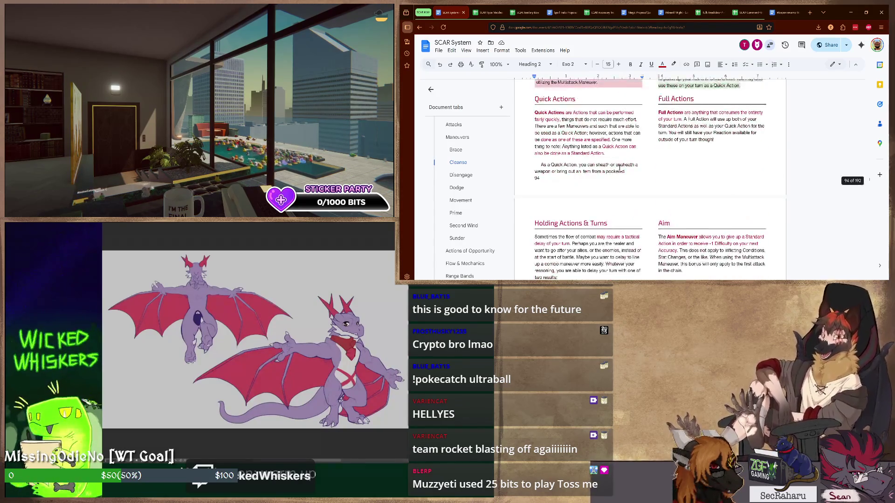
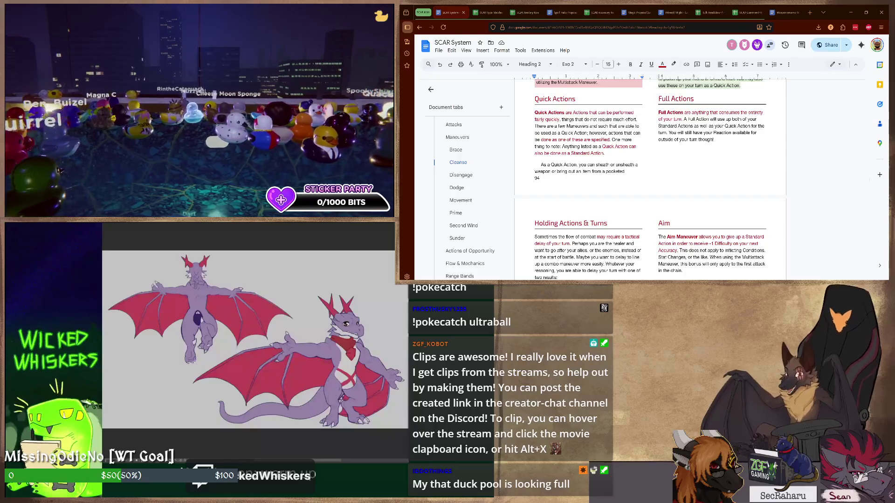
{"action": "scroll", "coordinate": [468, 203], "scroll_direction": "down", "scroll_amount": 5}
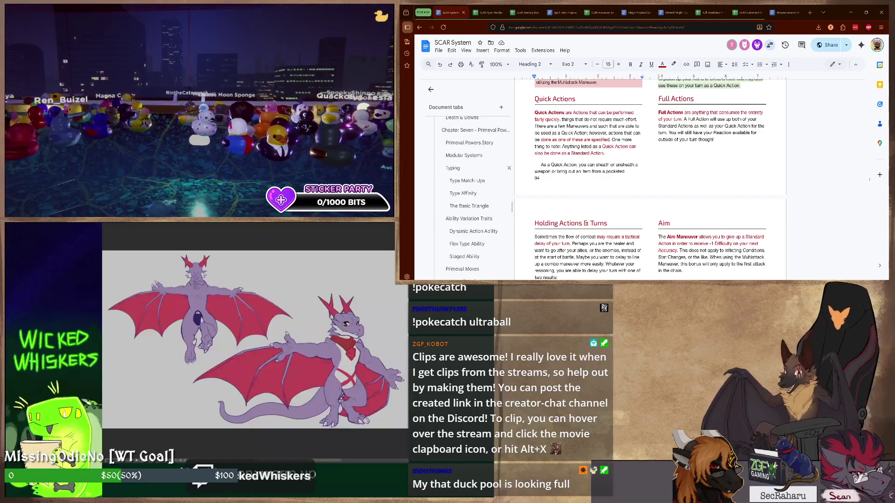
{"action": "scroll", "coordinate": [469, 203], "scroll_direction": "down", "scroll_amount": 5}
{"action": "scroll", "coordinate": [468, 203], "scroll_direction": "down", "scroll_amount": 4}
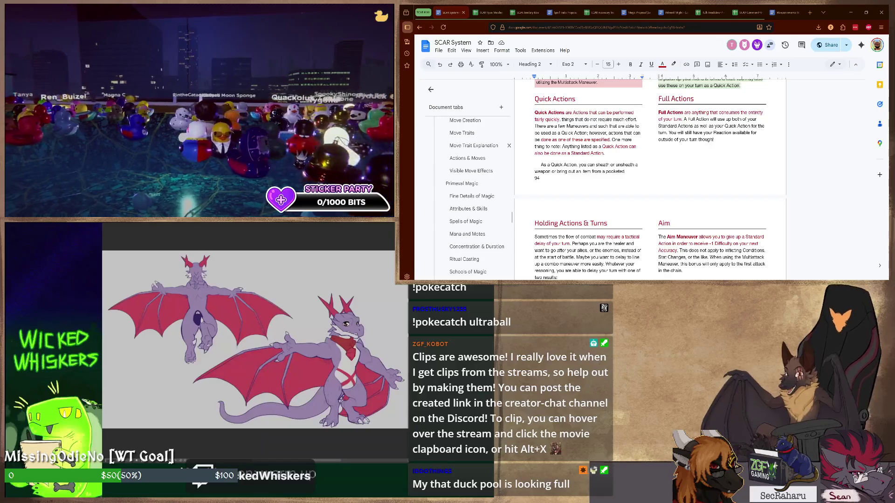
Step: Jump to the Move Traits section showing the Power, Range and Stat Move Traits tables
{"action": "left_click", "coordinate": [462, 133]}
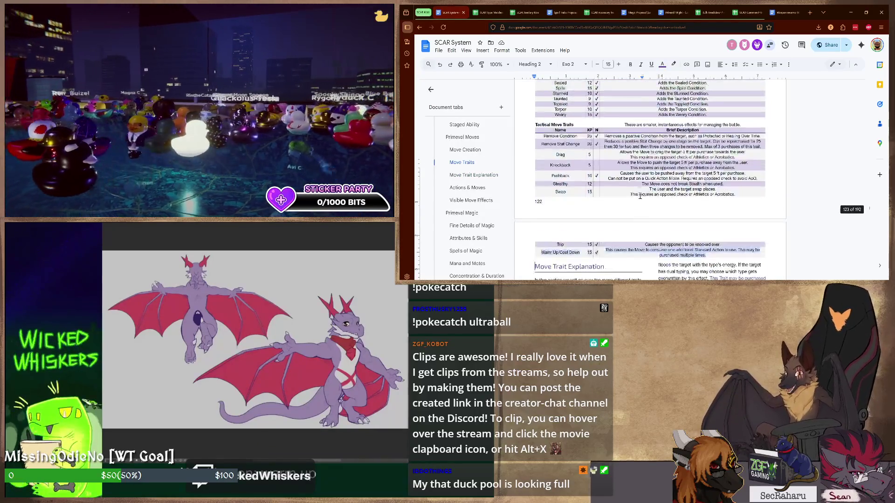
{"action": "scroll", "coordinate": [642, 196], "scroll_direction": "up", "scroll_amount": 4}
{"action": "scroll", "coordinate": [642, 196], "scroll_direction": "up", "scroll_amount": 3}
{"action": "scroll", "coordinate": [642, 196], "scroll_direction": "up", "scroll_amount": 3}
{"action": "scroll", "coordinate": [640, 200], "scroll_direction": "up", "scroll_amount": 3}
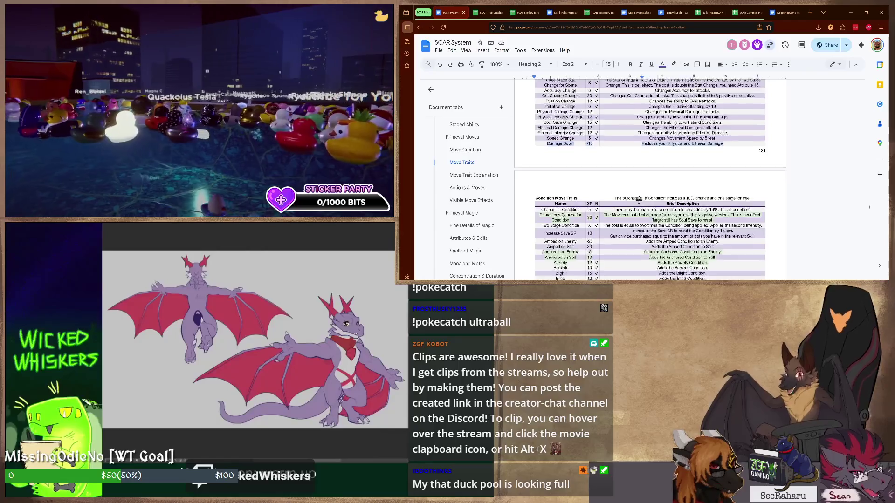
{"action": "scroll", "coordinate": [640, 199], "scroll_direction": "up", "scroll_amount": 3}
{"action": "scroll", "coordinate": [640, 199], "scroll_direction": "up", "scroll_amount": 3}
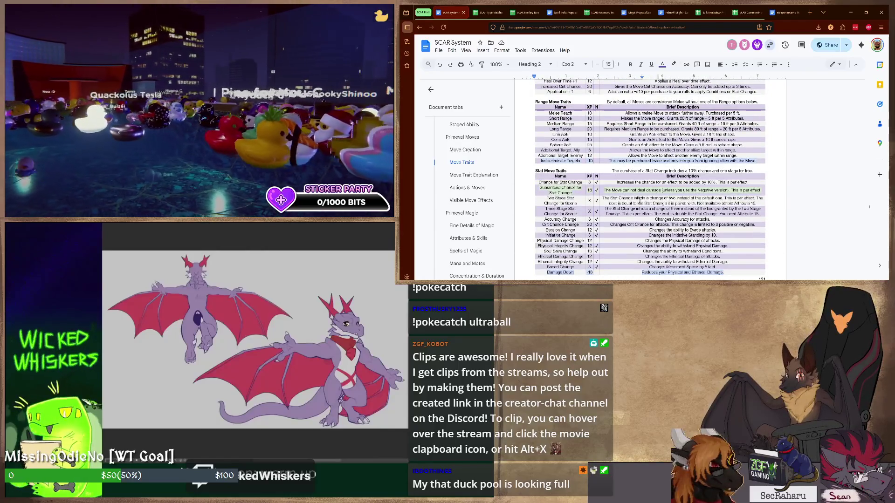
{"action": "scroll", "coordinate": [639, 199], "scroll_direction": "up", "scroll_amount": 3}
{"action": "scroll", "coordinate": [639, 199], "scroll_direction": "up", "scroll_amount": 3}
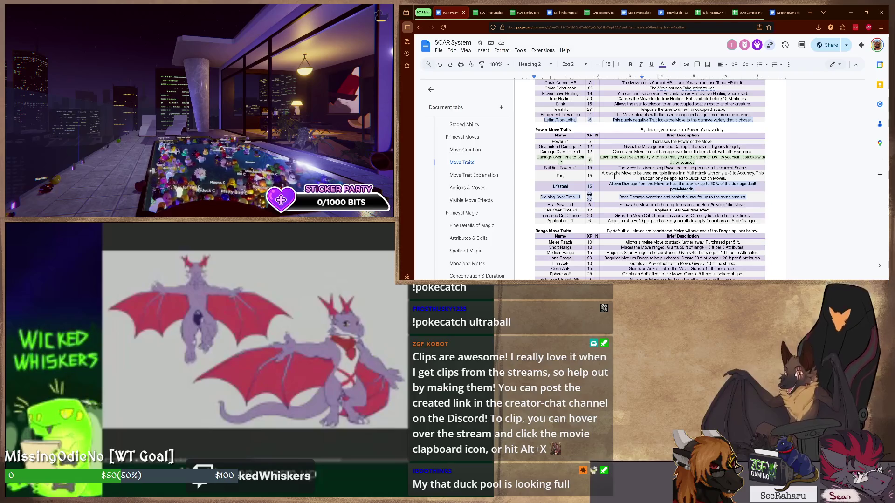
{"action": "scroll", "coordinate": [614, 175], "scroll_direction": "down", "scroll_amount": 10}
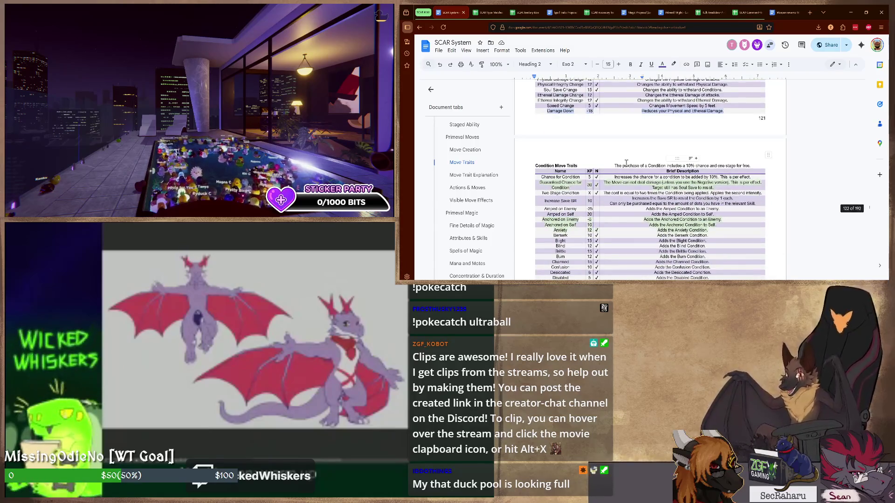
{"action": "scroll", "coordinate": [626, 160], "scroll_direction": "up", "scroll_amount": 10}
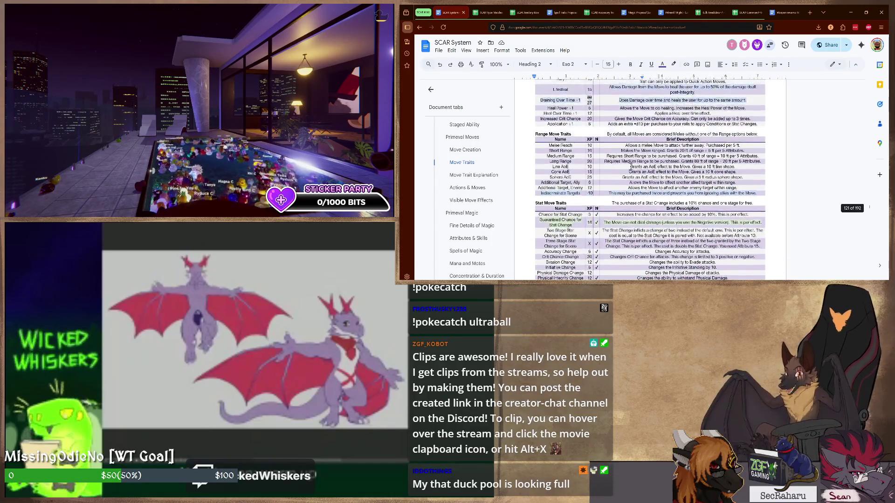
{"action": "scroll", "coordinate": [631, 167], "scroll_direction": "up", "scroll_amount": 2}
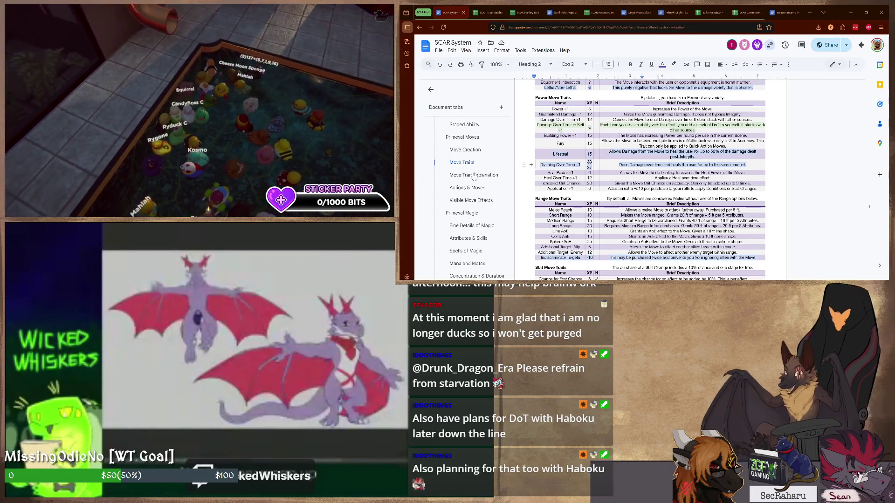
{"action": "scroll", "coordinate": [478, 175], "scroll_direction": "up", "scroll_amount": 5}
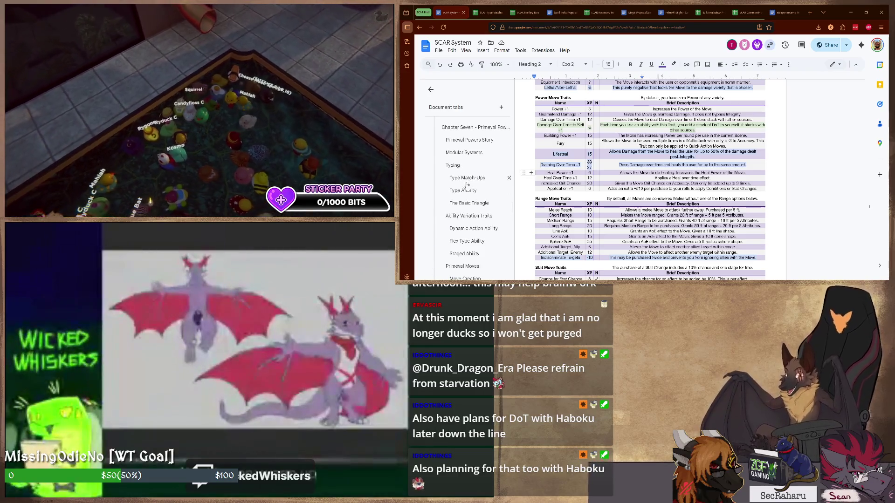
{"action": "left_click", "coordinate": [466, 179]}
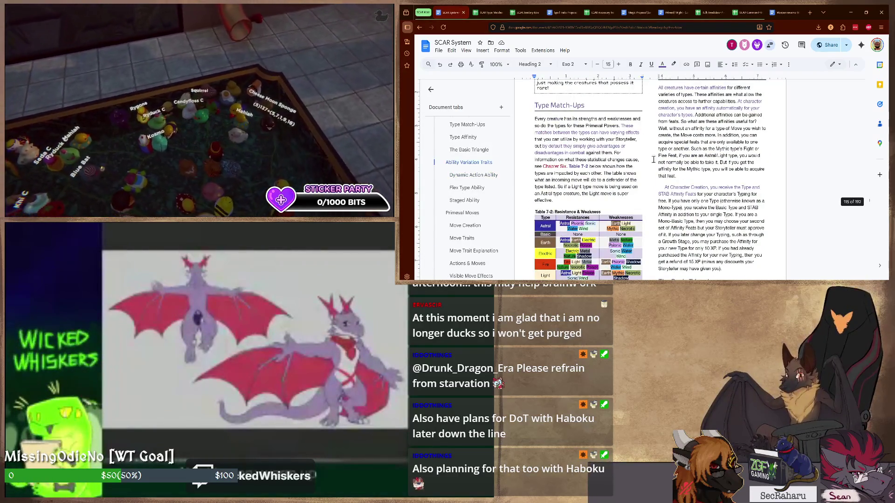
{"action": "scroll", "coordinate": [658, 163], "scroll_direction": "down", "scroll_amount": 3}
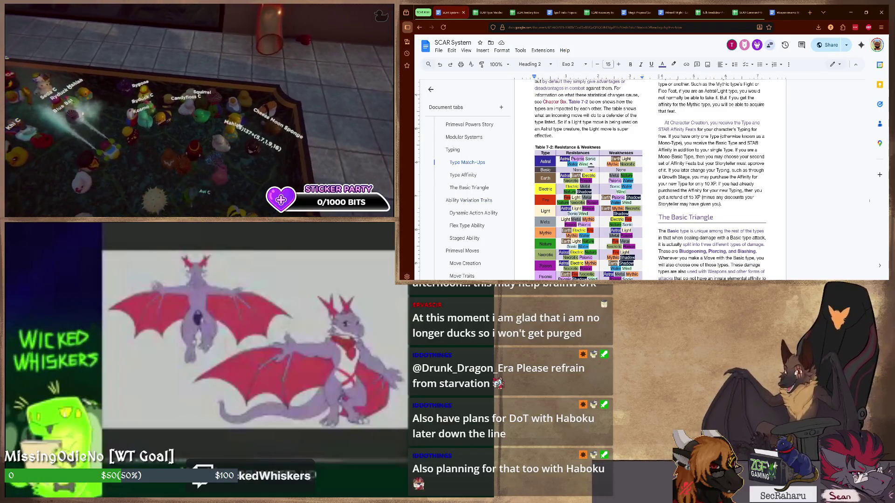
{"action": "left_click", "coordinate": [713, 171]}
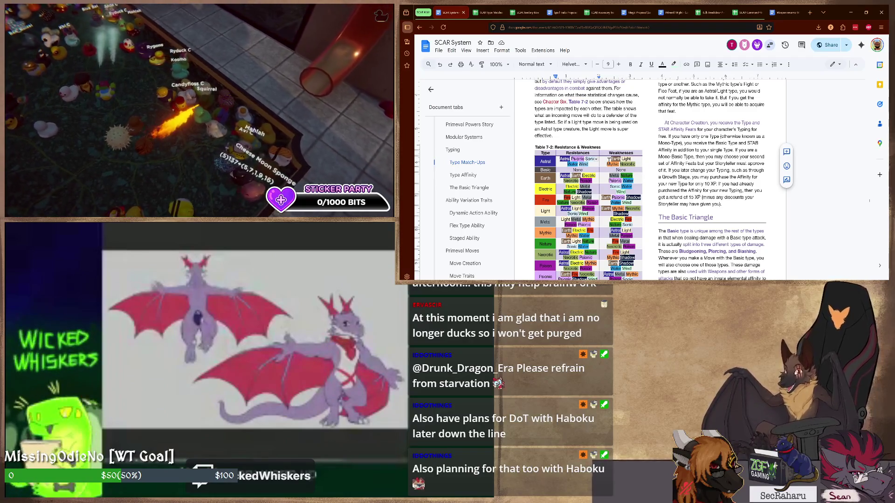
{"action": "left_click", "coordinate": [614, 136]}
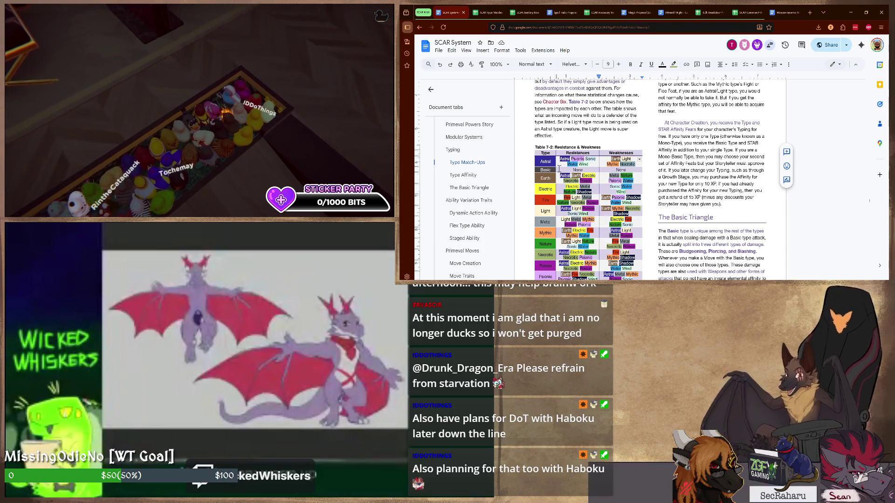
{"action": "scroll", "coordinate": [630, 175], "scroll_direction": "down", "scroll_amount": 3}
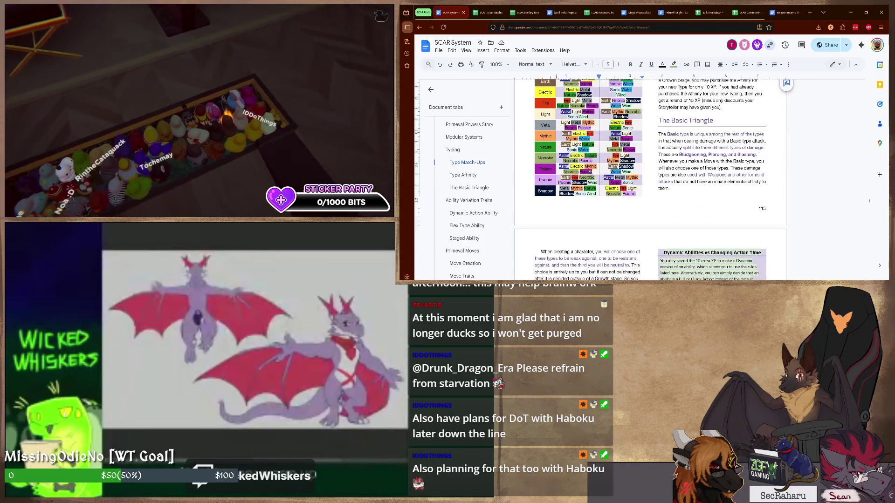
{"action": "scroll", "coordinate": [629, 191], "scroll_direction": "up", "scroll_amount": 5}
{"action": "scroll", "coordinate": [628, 191], "scroll_direction": "up", "scroll_amount": 2}
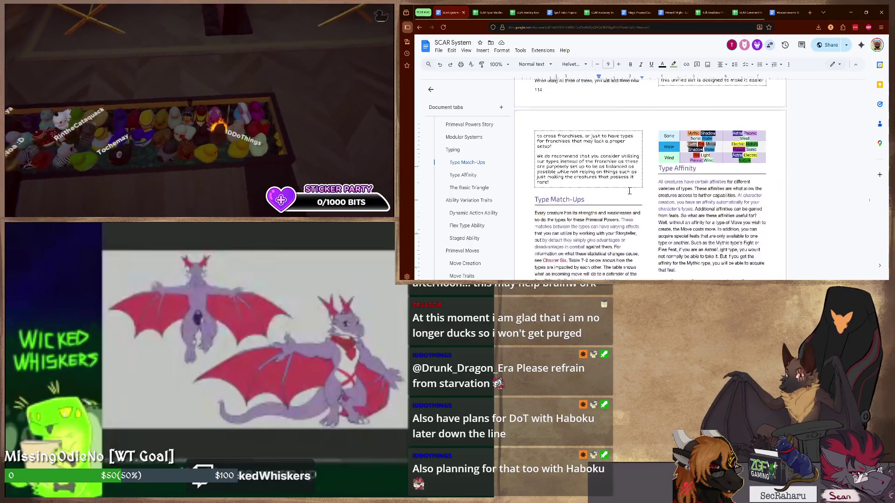
{"action": "scroll", "coordinate": [629, 191], "scroll_direction": "down", "scroll_amount": 3}
{"action": "scroll", "coordinate": [629, 191], "scroll_direction": "down", "scroll_amount": 2}
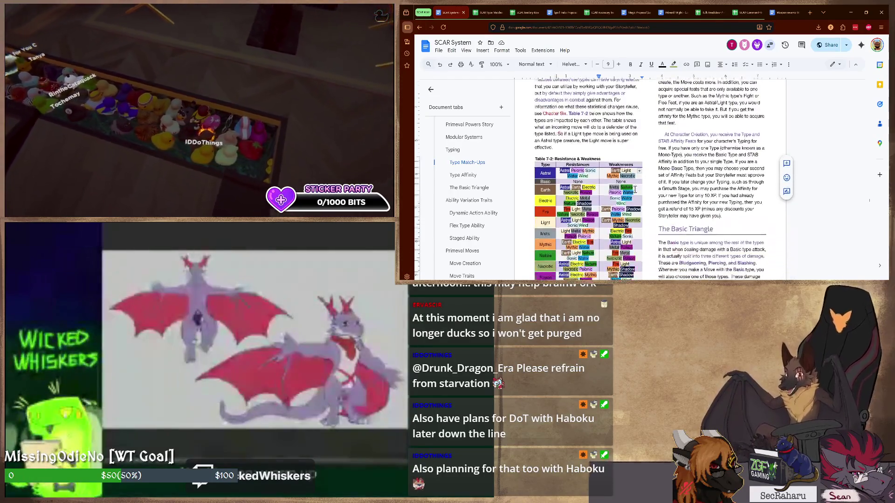
{"action": "scroll", "coordinate": [629, 191], "scroll_direction": "down", "scroll_amount": 1}
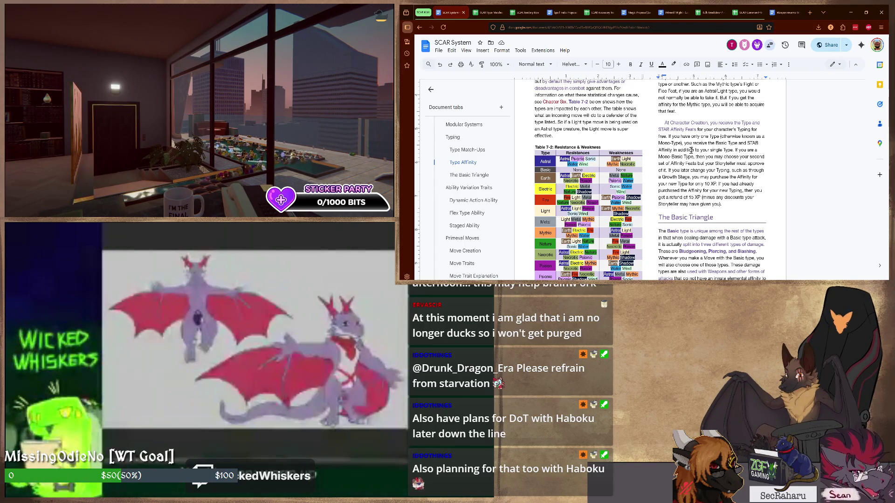
{"action": "scroll", "coordinate": [691, 149], "scroll_direction": "down", "scroll_amount": 3}
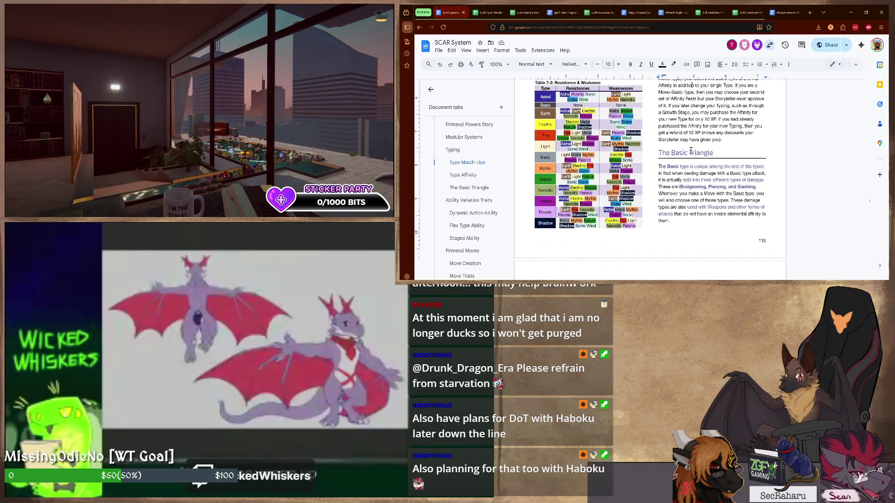
{"action": "scroll", "coordinate": [691, 148], "scroll_direction": "up", "scroll_amount": 1}
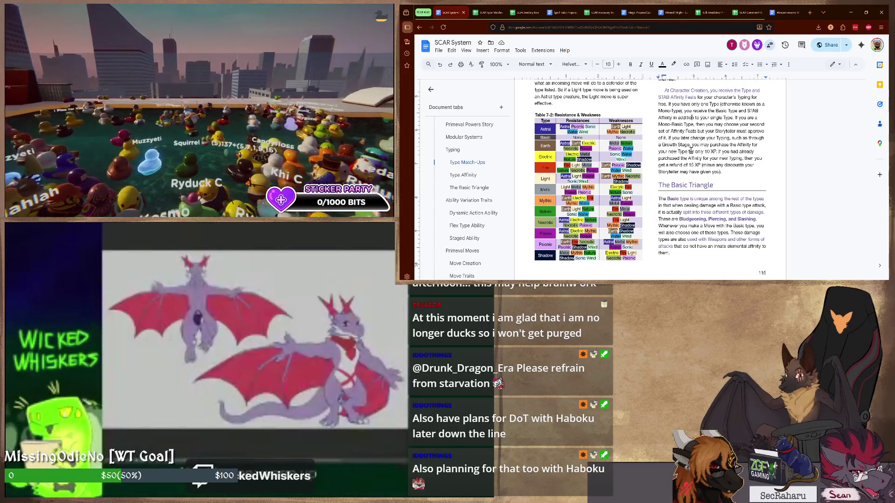
{"action": "scroll", "coordinate": [691, 150], "scroll_direction": "up", "scroll_amount": 5}
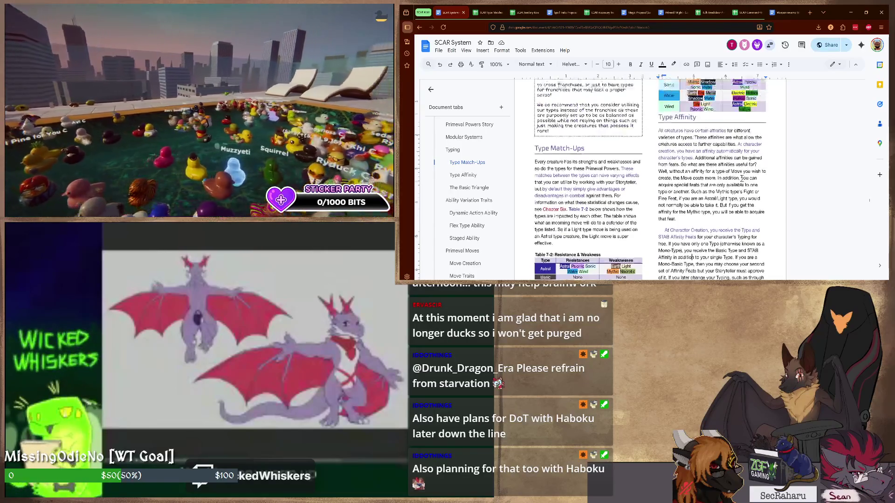
{"action": "scroll", "coordinate": [692, 149], "scroll_direction": "down", "scroll_amount": 3}
{"action": "scroll", "coordinate": [691, 149], "scroll_direction": "down", "scroll_amount": 3}
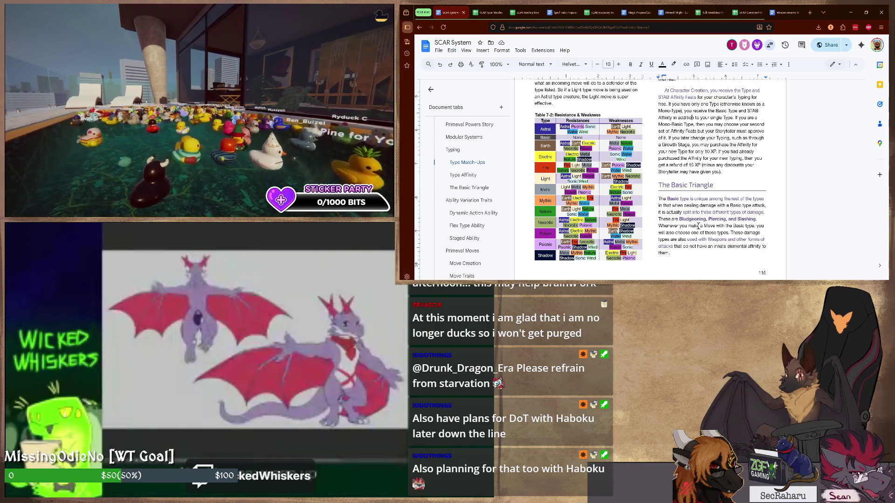
{"action": "scroll", "coordinate": [698, 222], "scroll_direction": "up", "scroll_amount": 5}
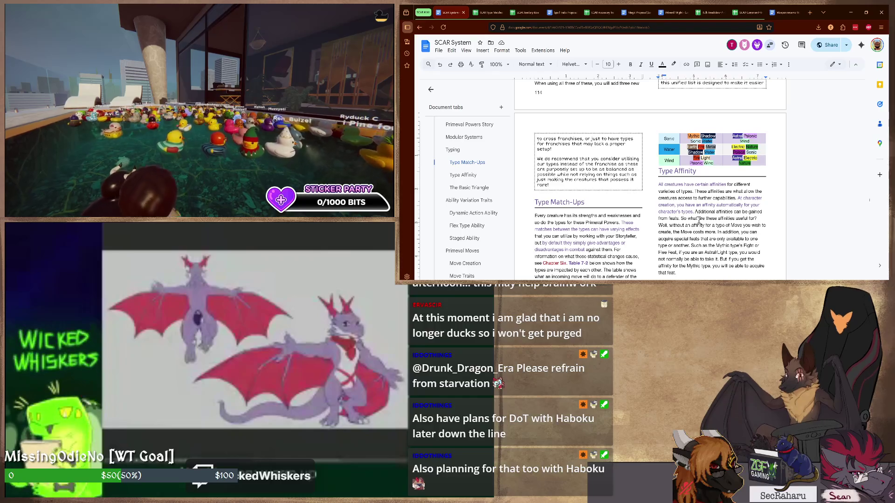